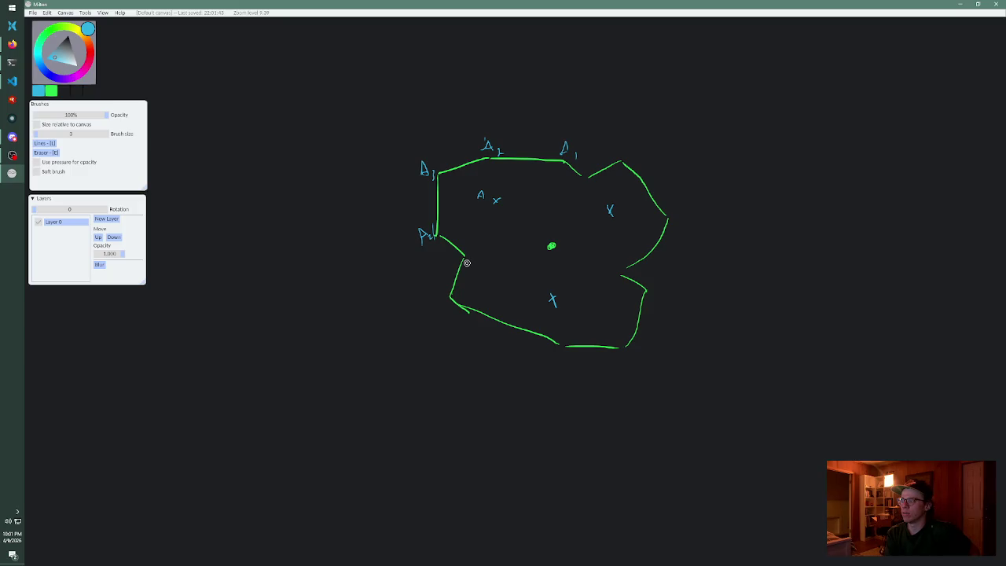
Hand-write the A5 and remaining corner labels in blue, then start tracing the upper-left fragment's top edge.
drag(477, 252, 489, 250)
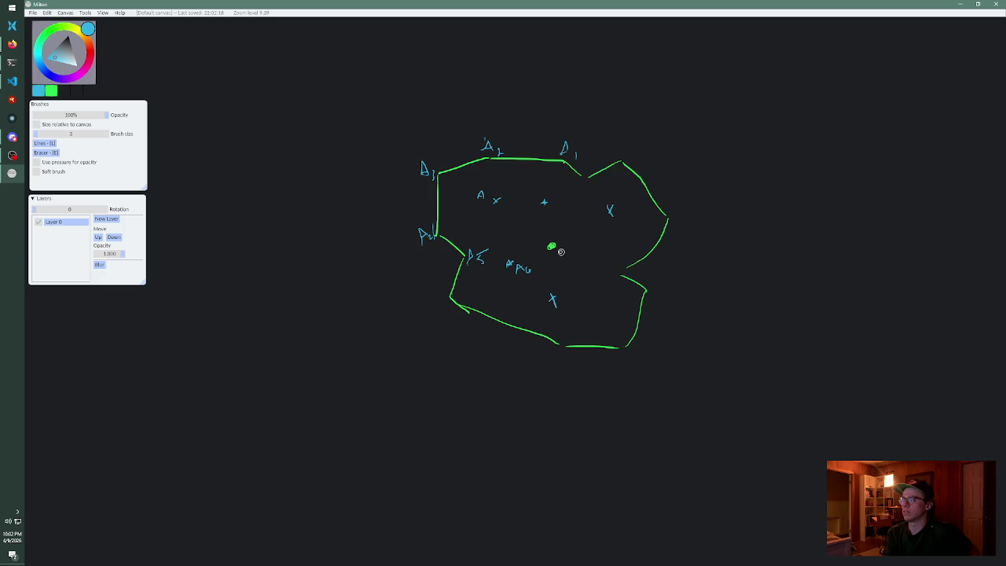
drag(553, 259, 567, 261)
mouse_move(551, 189)
mouse_down()
mouse_move(552, 210)
mouse_move(566, 215)
mouse_up()
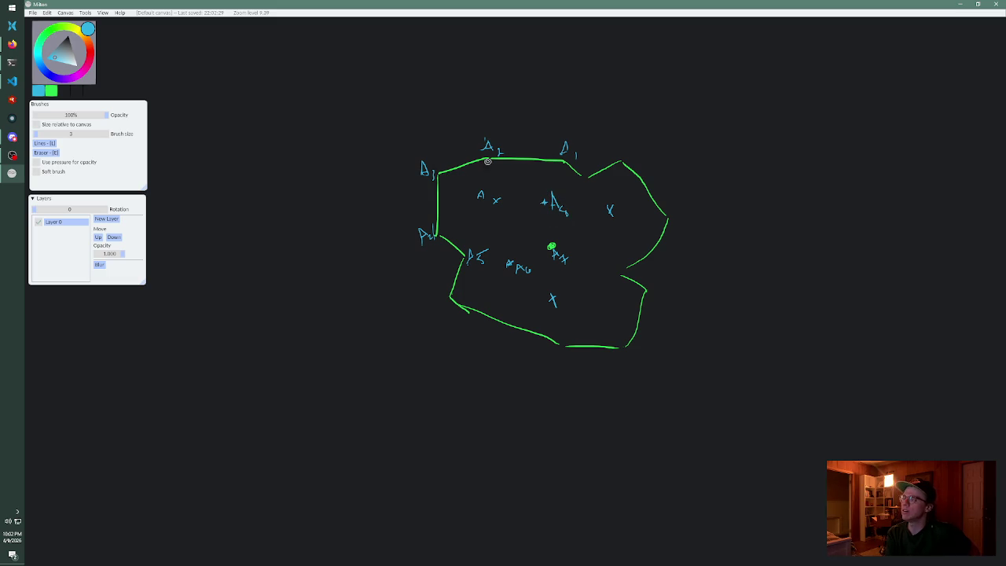
mouse_move(489, 159)
mouse_down()
mouse_move(445, 171)
mouse_move(441, 239)
mouse_move(508, 264)
mouse_move(549, 245)
mouse_move(542, 214)
mouse_move(563, 161)
mouse_move(487, 159)
mouse_up()
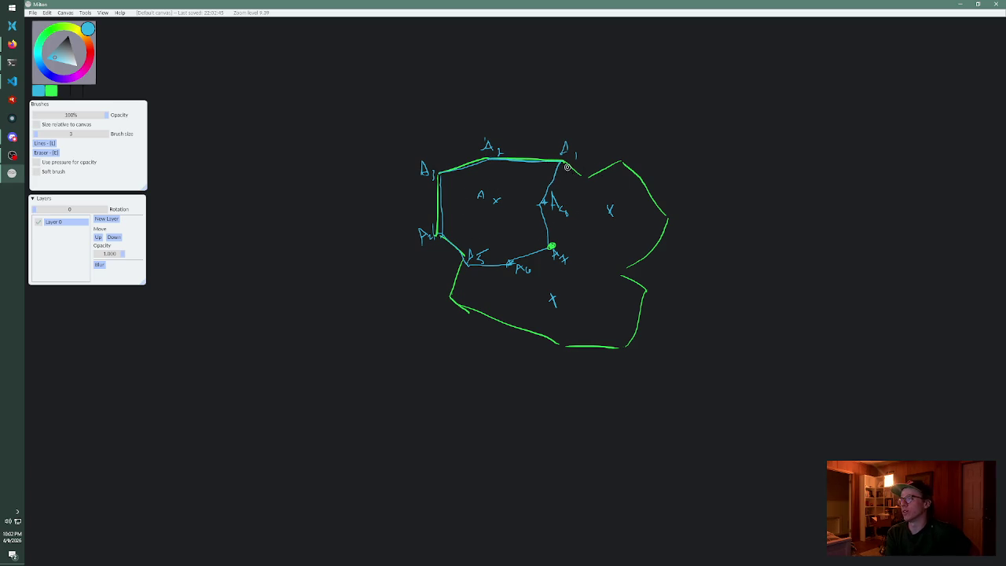
Trace the split edges from A1 and the centre dot, plus the right fragment's lower edge, in blue.
drag(565, 162, 580, 182)
mouse_move(564, 163)
mouse_down()
mouse_move(579, 183)
mouse_move(622, 163)
mouse_move(660, 210)
mouse_move(667, 224)
mouse_move(625, 275)
mouse_up()
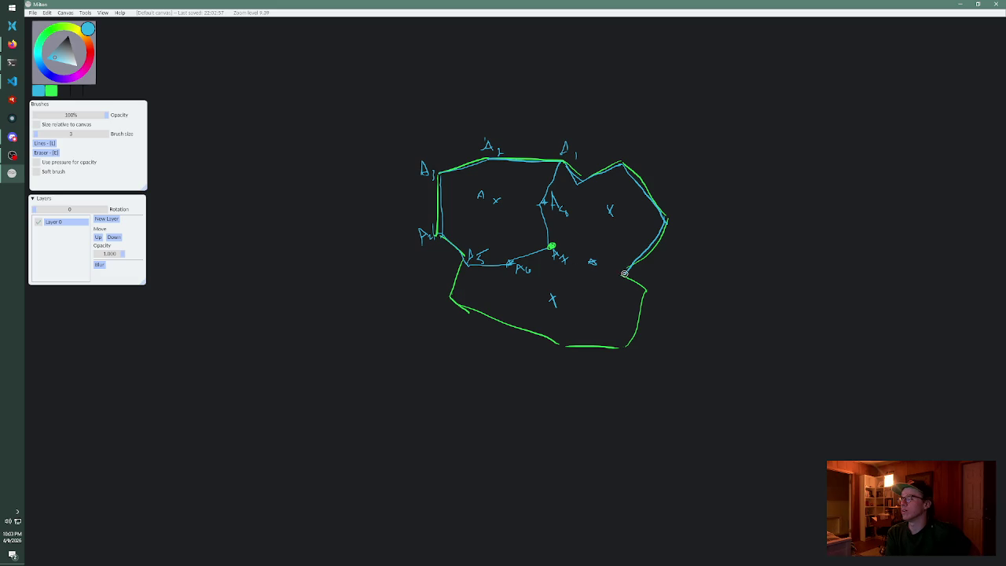
drag(624, 273, 552, 247)
drag(568, 279, 571, 283)
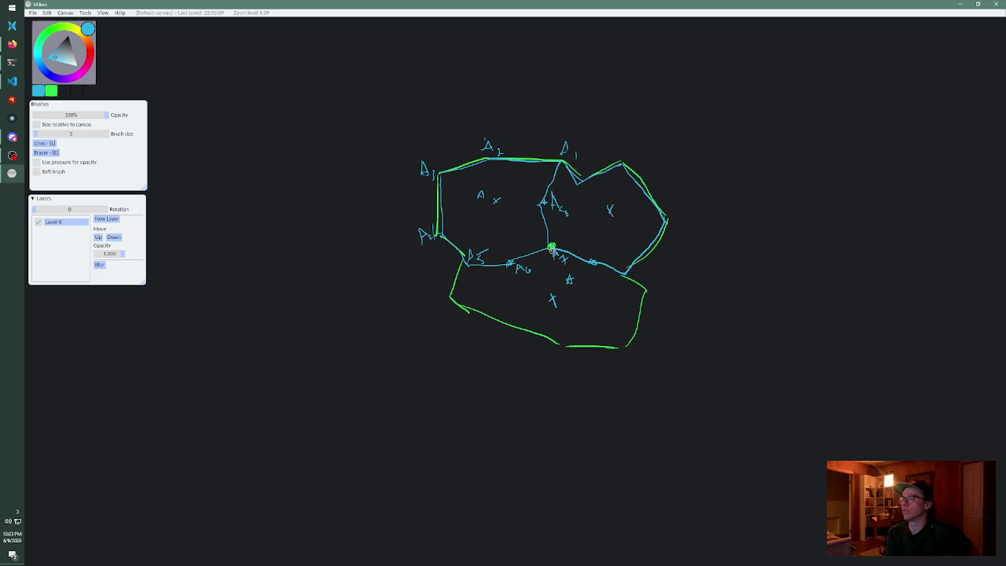
mouse_move(549, 250)
mouse_down()
mouse_move(460, 279)
mouse_move(568, 346)
mouse_move(618, 347)
mouse_move(644, 296)
mouse_move(622, 273)
mouse_up()
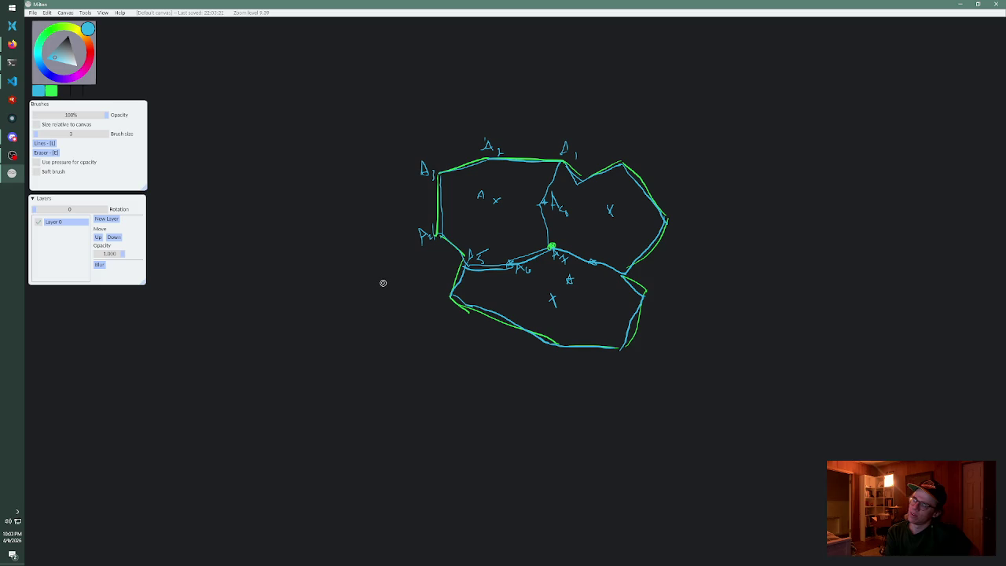
Draw a small projectile left of the asteroid, a downward arrow below it, and debris strokes.
mouse_move(376, 281)
mouse_down()
mouse_move(397, 280)
mouse_move(398, 290)
mouse_move(376, 281)
mouse_move(406, 288)
mouse_move(448, 270)
mouse_up()
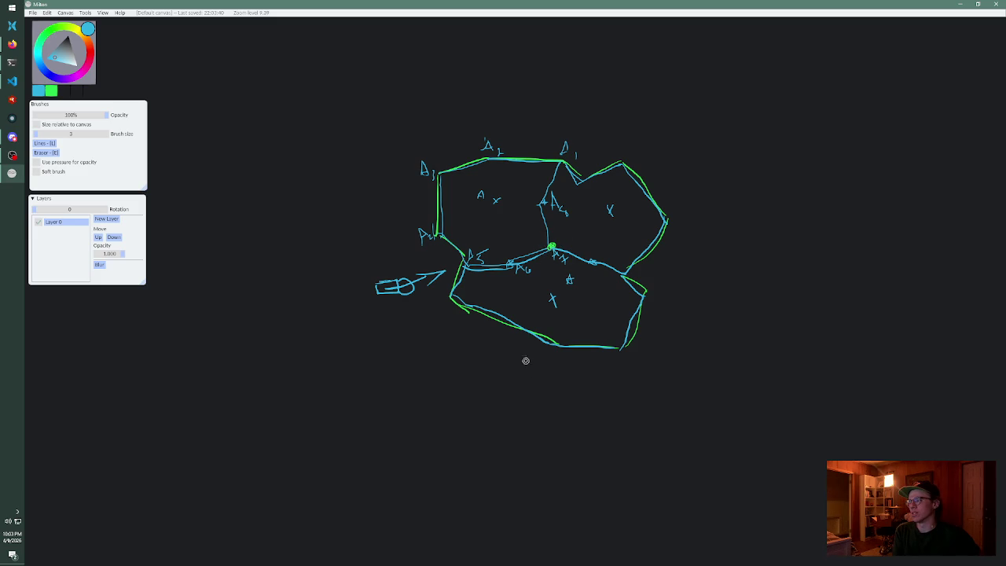
drag(524, 368, 516, 442)
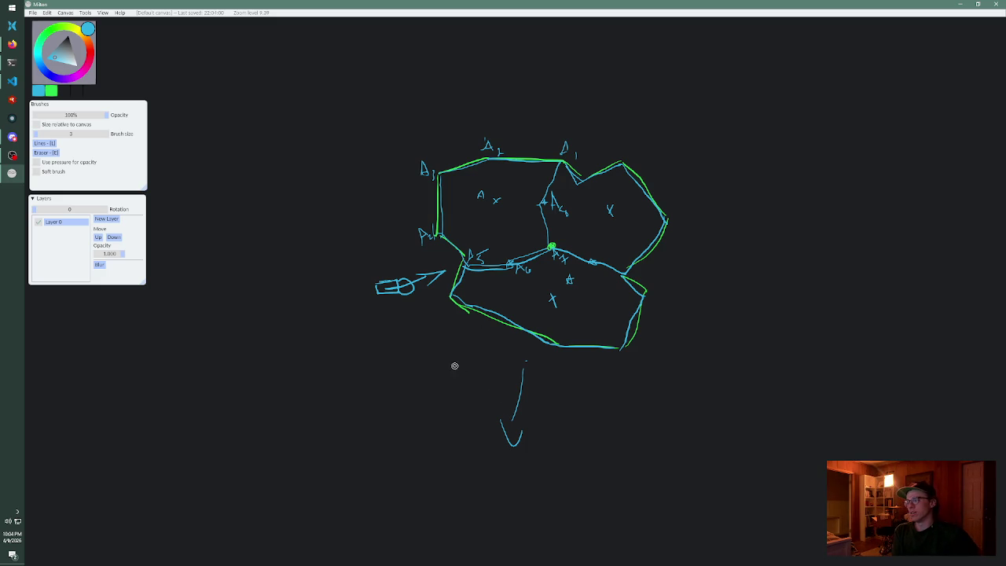
drag(448, 342, 442, 378)
mouse_move(614, 374)
mouse_down()
mouse_move(594, 403)
mouse_move(606, 408)
mouse_up()
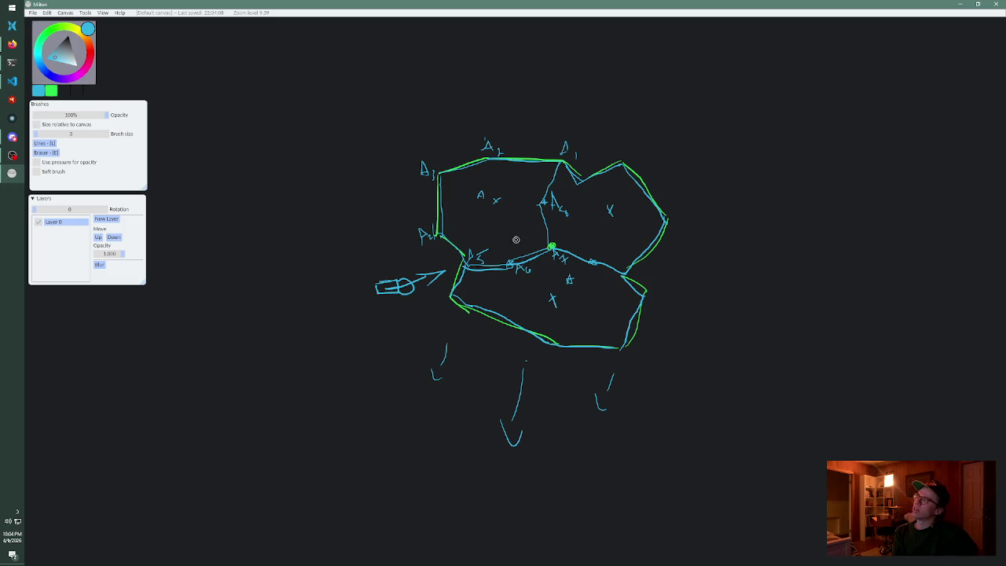
Draw a dashed trajectory line from lower-left across the asteroid to the upper right.
drag(286, 318, 334, 309)
drag(363, 301, 378, 297)
drag(582, 245, 635, 233)
drag(666, 224, 688, 219)
drag(710, 214, 753, 202)
drag(775, 198, 786, 194)
drag(801, 191, 824, 187)
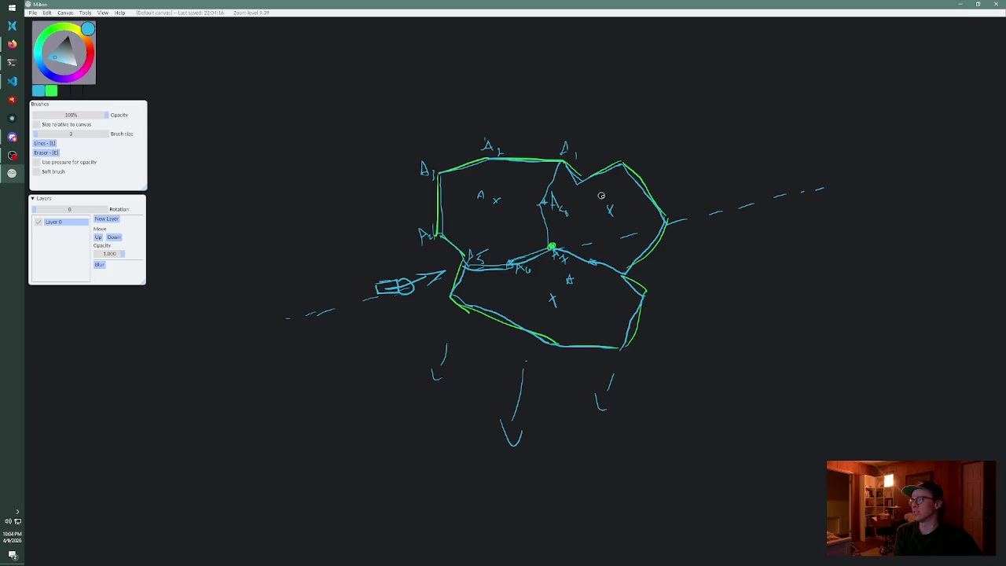
Strike over the right fragment's X, erase the lower cross, and label the lower fragment C.
mouse_move(595, 222)
mouse_down()
mouse_move(616, 206)
mouse_move(619, 221)
mouse_up()
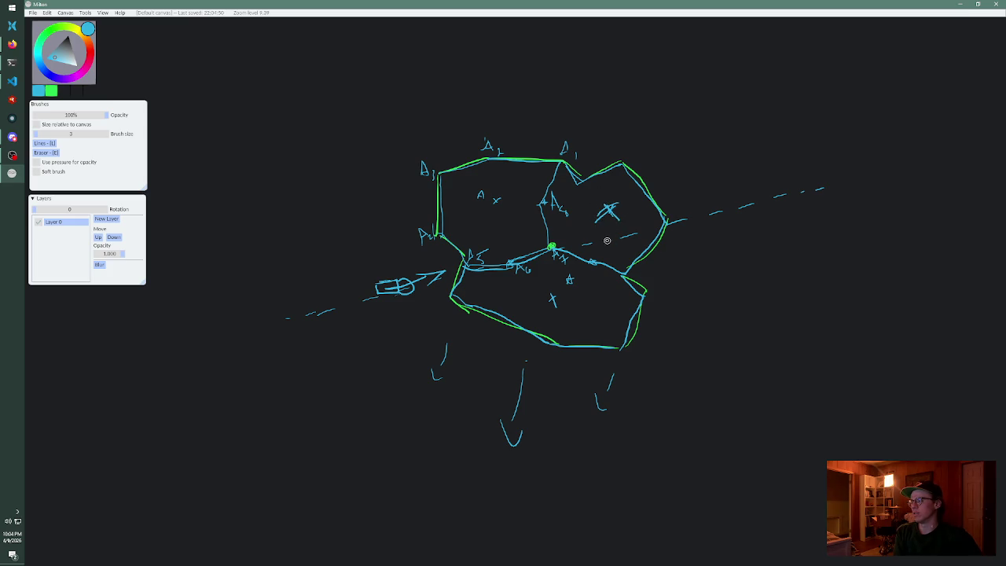
drag(562, 307, 550, 287)
key(e)
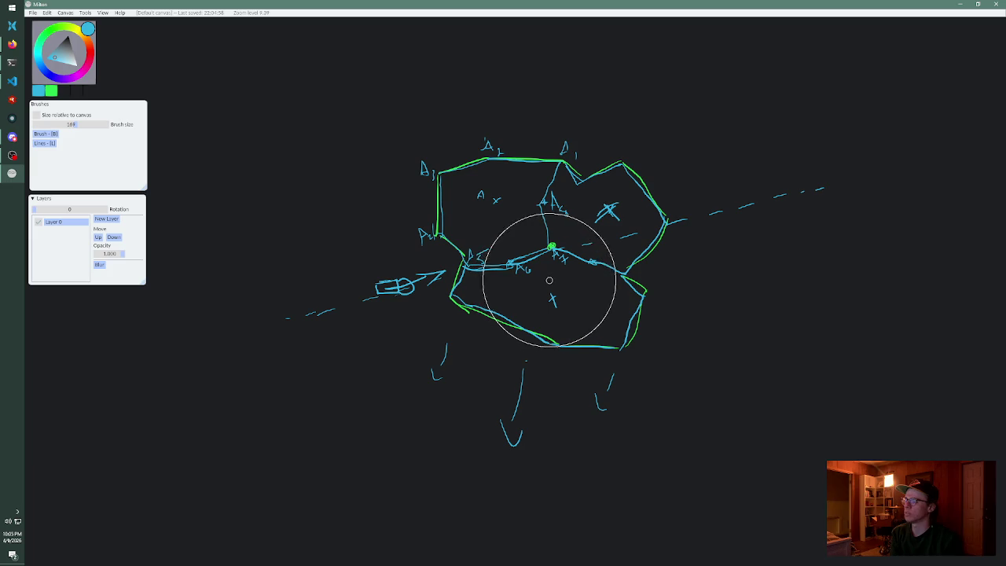
key(b)
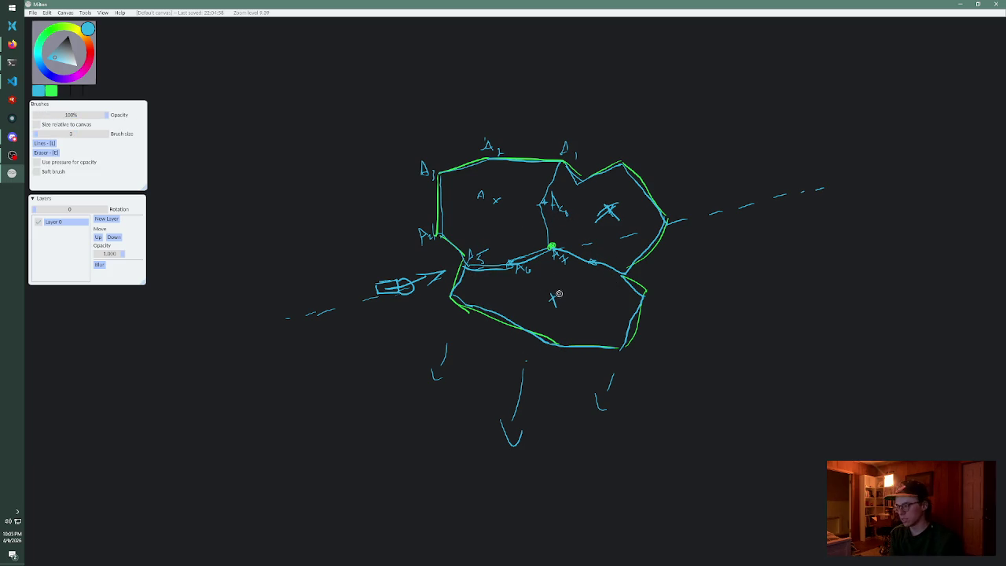
key(e)
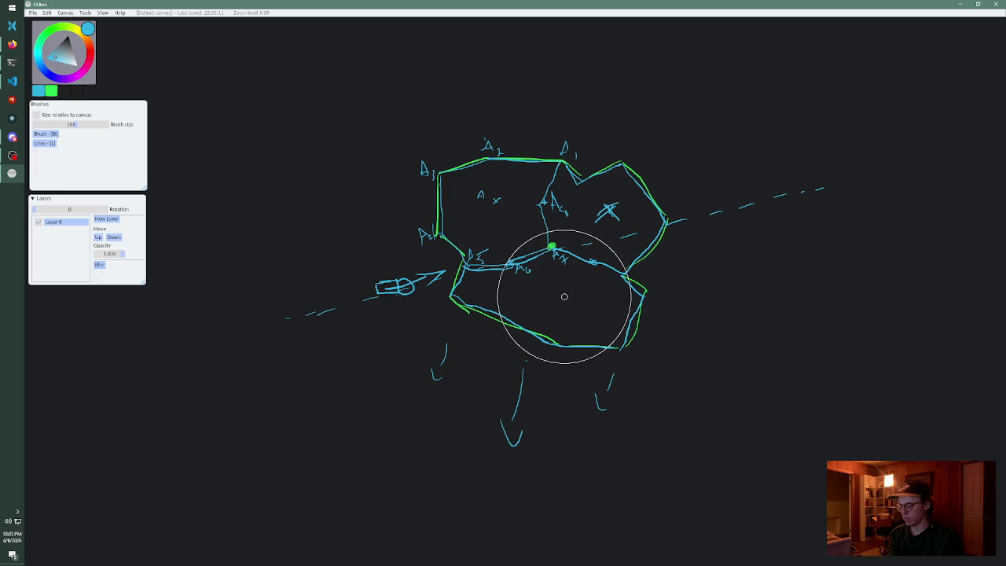
key(b)
drag(558, 295, 559, 304)
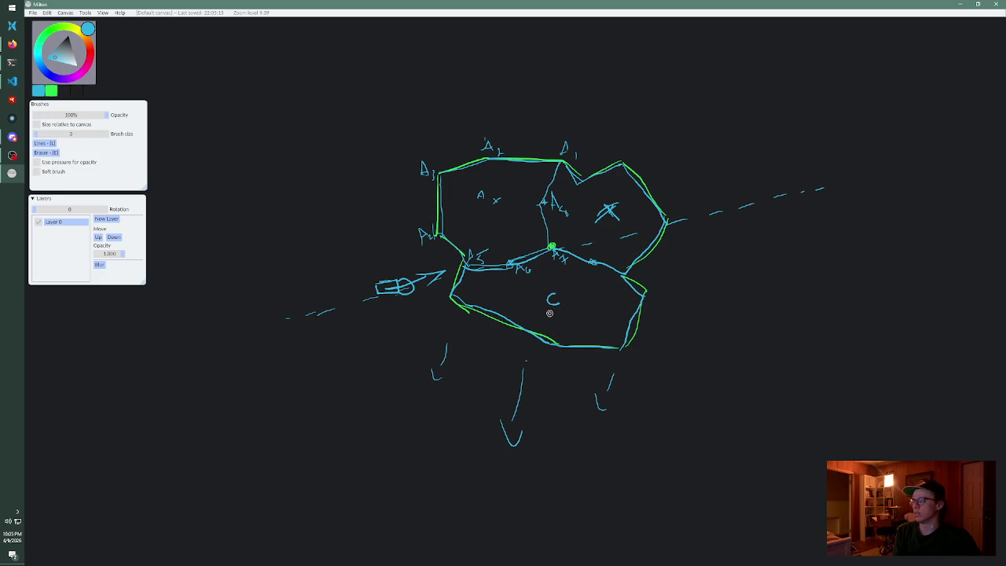
Erase the two stray hook marks below the asteroid and draw a short line beneath C.
key(e)
drag(417, 419, 451, 364)
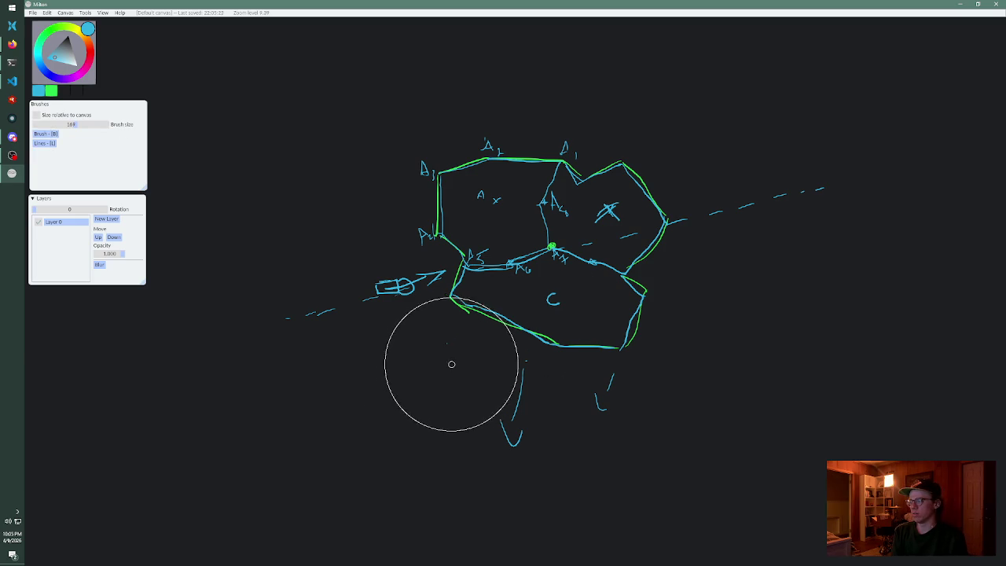
drag(579, 436, 599, 393)
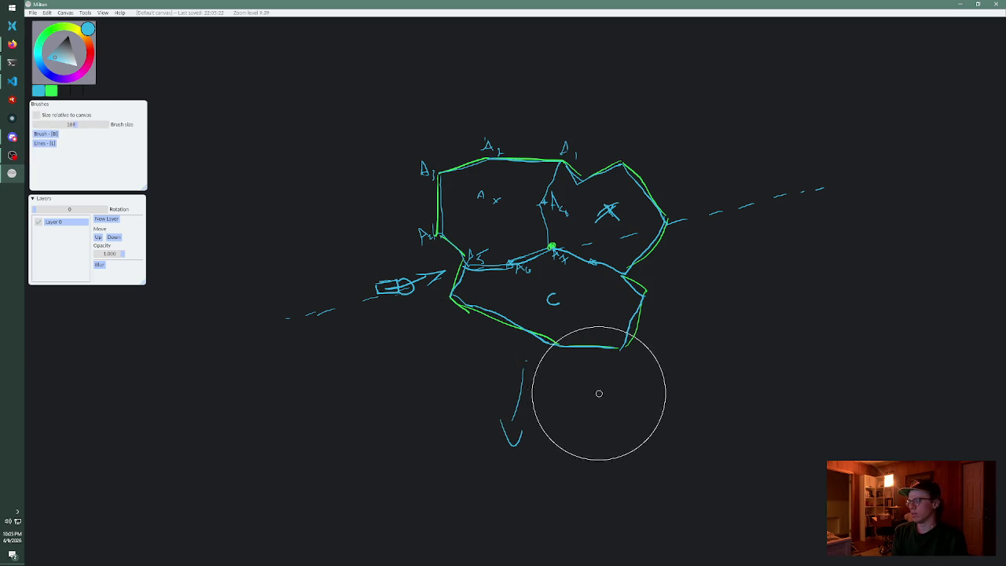
key(b)
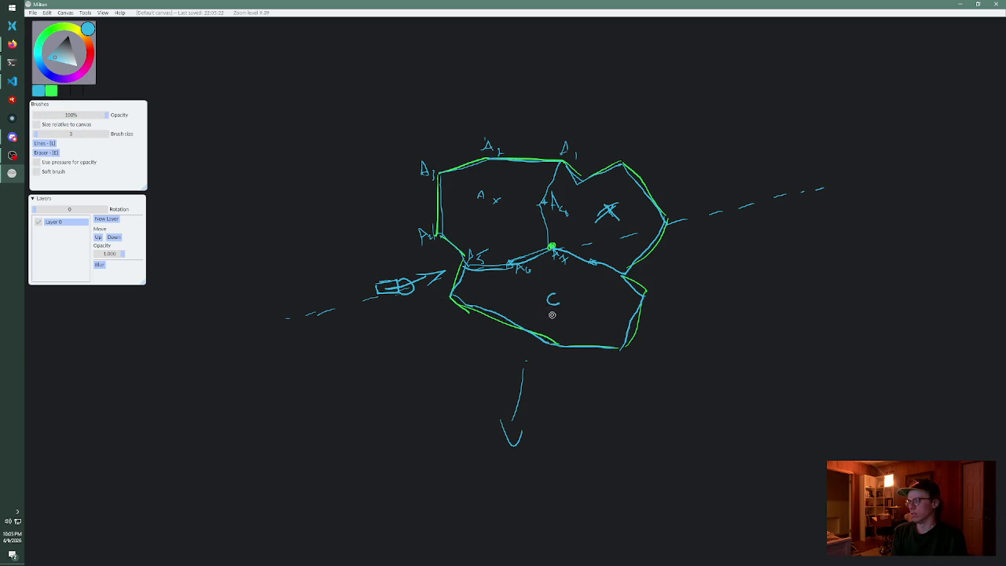
drag(552, 315, 542, 326)
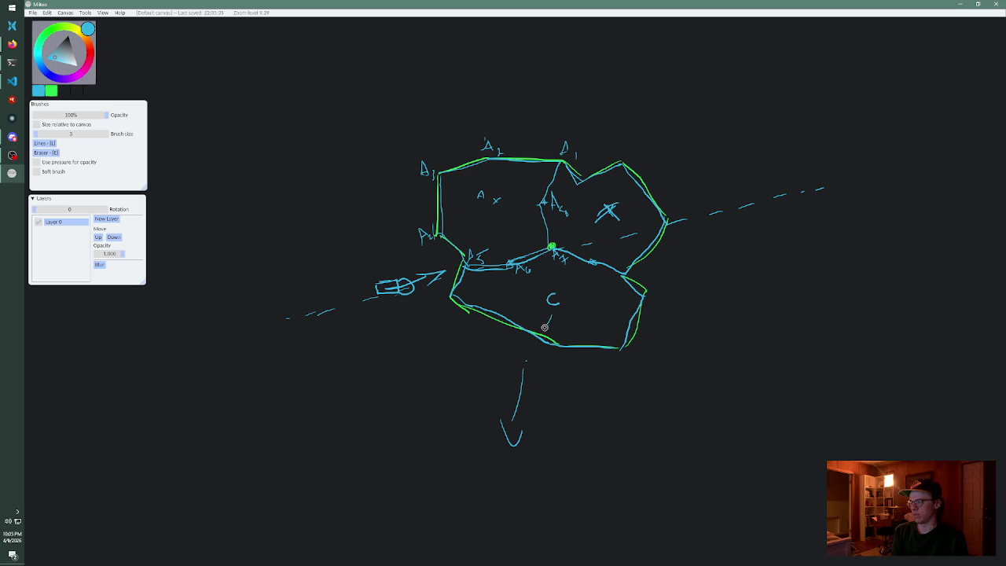
Add a downward arrowhead and a rightward arrow in C, plus a motion mark in the right fragment.
drag(544, 322, 557, 325)
drag(569, 289, 585, 282)
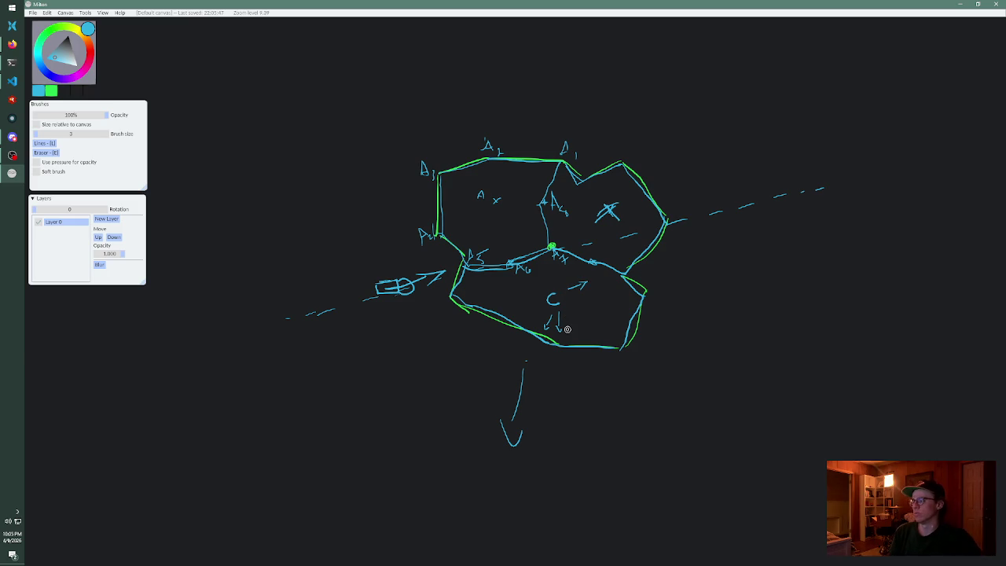
drag(645, 231, 626, 243)
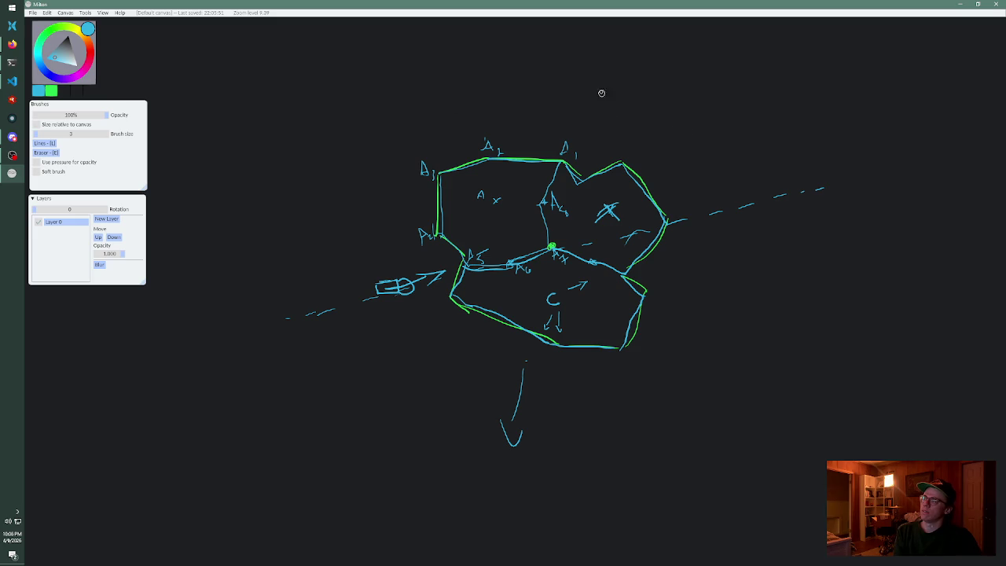
Hand-letter 'ASTEROID' above the upper right of the sketch.
mouse_move(652, 94)
mouse_down()
mouse_move(683, 94)
mouse_move(677, 85)
mouse_move(685, 101)
mouse_up()
drag(715, 70, 717, 100)
mouse_move(702, 87)
mouse_down()
mouse_move(728, 81)
mouse_move(755, 101)
mouse_move(821, 77)
mouse_up()
drag(809, 79, 835, 98)
drag(836, 77, 838, 96)
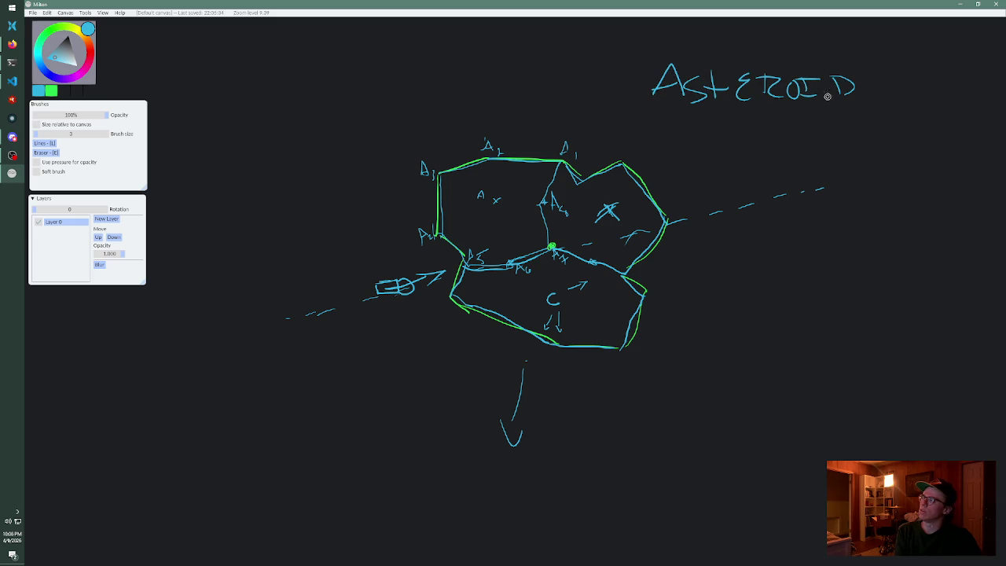
Begin writing 'BABIES' on the line below, undoing the last stroke.
mouse_move(684, 162)
mouse_down()
mouse_move(705, 155)
mouse_move(652, 168)
mouse_up()
drag(654, 147, 657, 168)
drag(717, 137, 717, 165)
drag(717, 137, 757, 164)
mouse_move(745, 146)
mouse_down()
mouse_move(765, 147)
mouse_move(771, 126)
mouse_move(796, 161)
mouse_up()
key(ctrl+z)
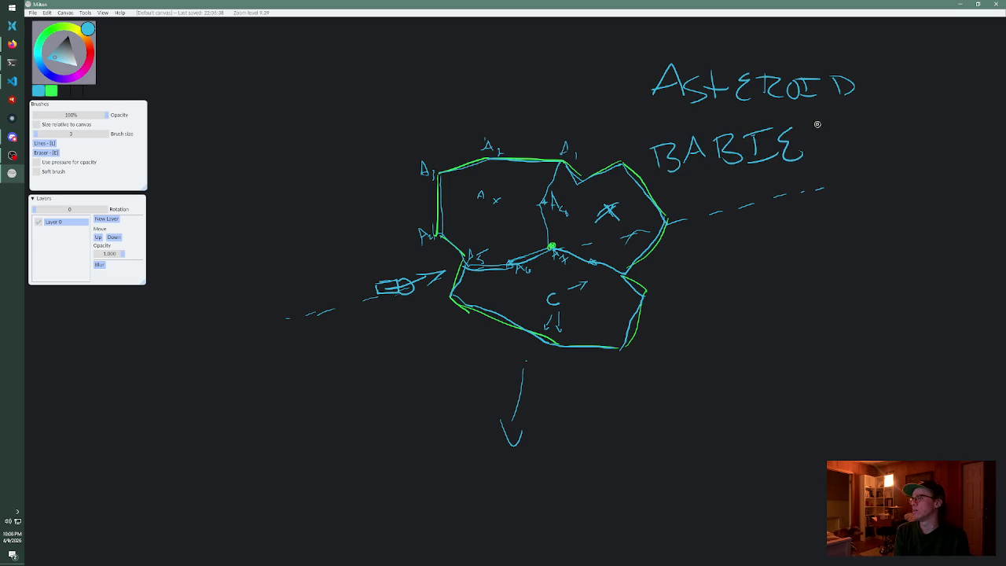